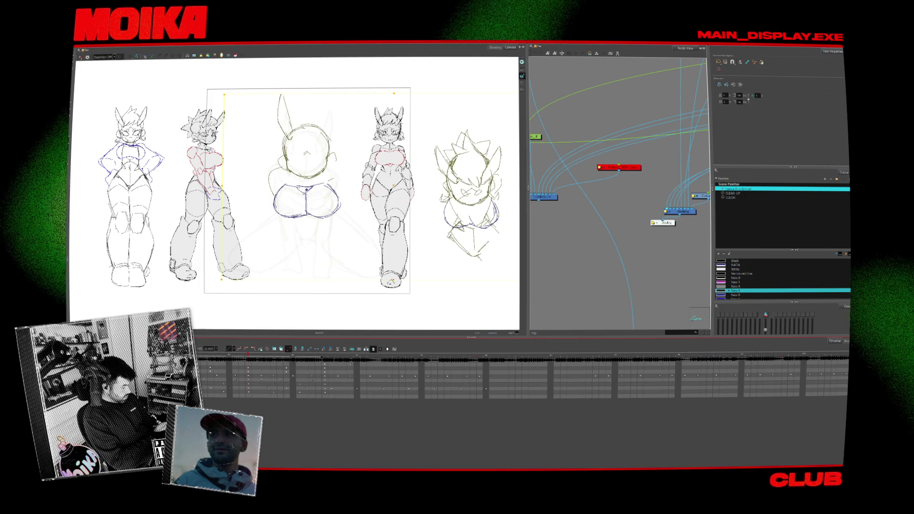
# Select the centre rear-view drawing and zoom in on it.
pyautogui.click(341, 215)
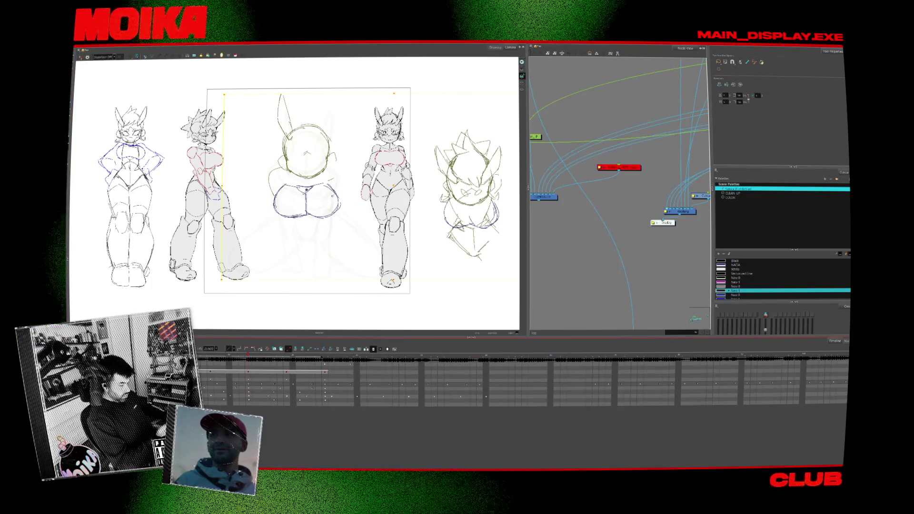
pyautogui.hotkey('alt', 'z')
pyautogui.click(349, 223)
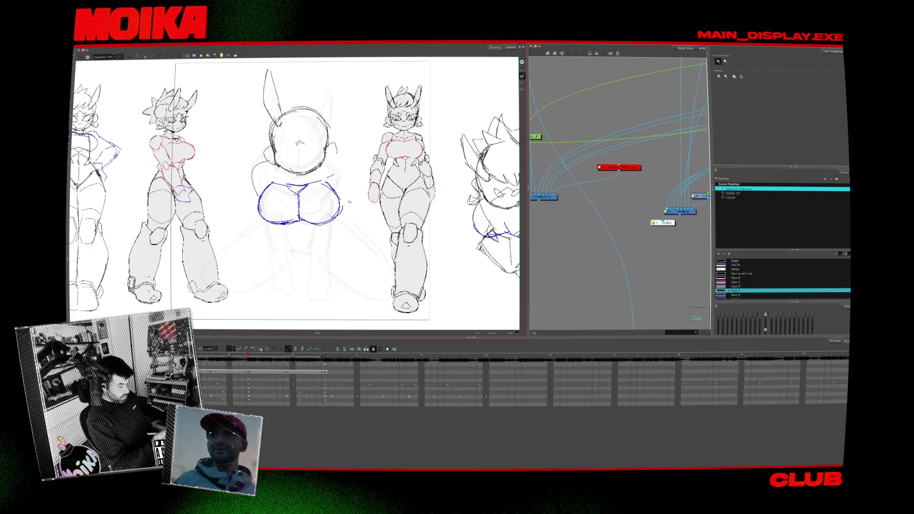
# Turn on Light Table and Onion Skin, then mirror the canvas view horizontally.
pyautogui.hotkey('shift', 'l')
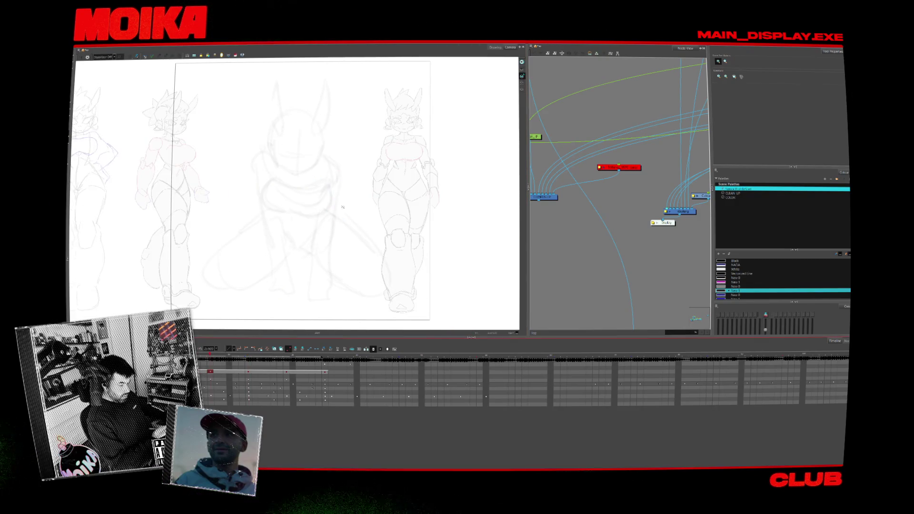
pyautogui.hotkey('alt', 'b')
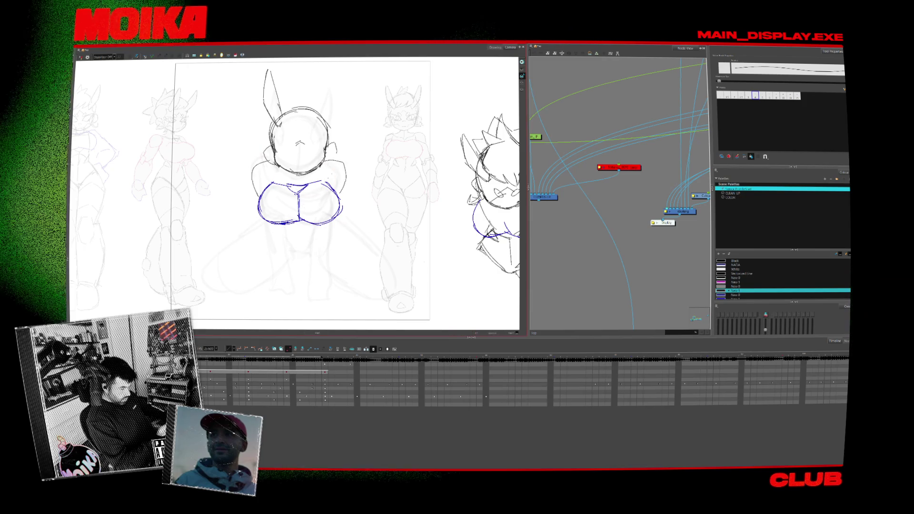
pyautogui.hotkey('alt', 'o')
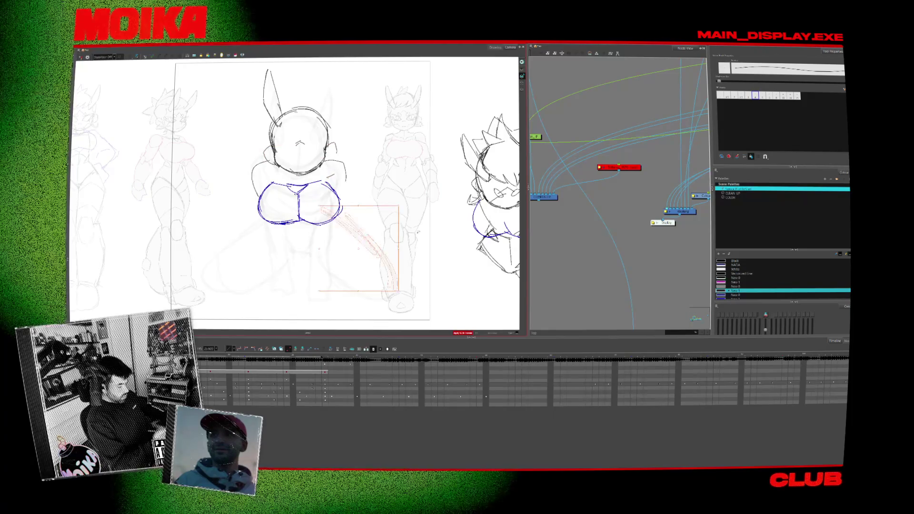
pyautogui.press('4')
pyautogui.hotkey('alt', 's')
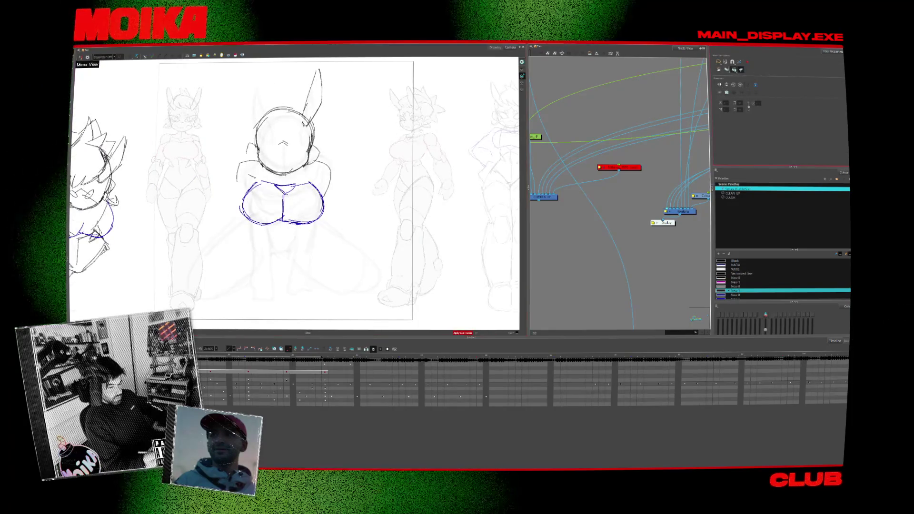
# Tint the neighbouring reference drawings red and blue and centre the sheet's middle view.
pyautogui.hotkey('shift', 'l')
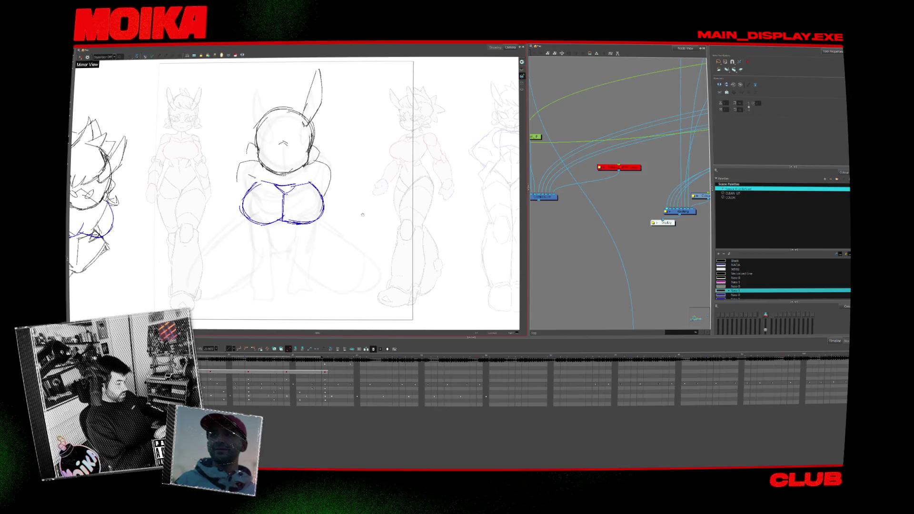
pyautogui.moveTo(363, 215); pyautogui.dragTo(429, 215)
pyautogui.hotkey('alt', 'b')
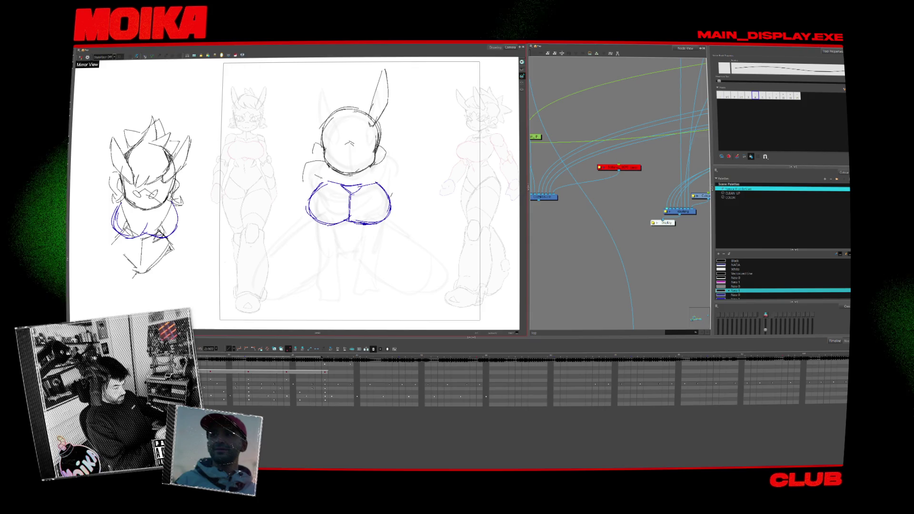
# Brush rough collar and shoulder strokes around the centre figure's head.
pyautogui.moveTo(343, 191); pyautogui.dragTo(336, 201)
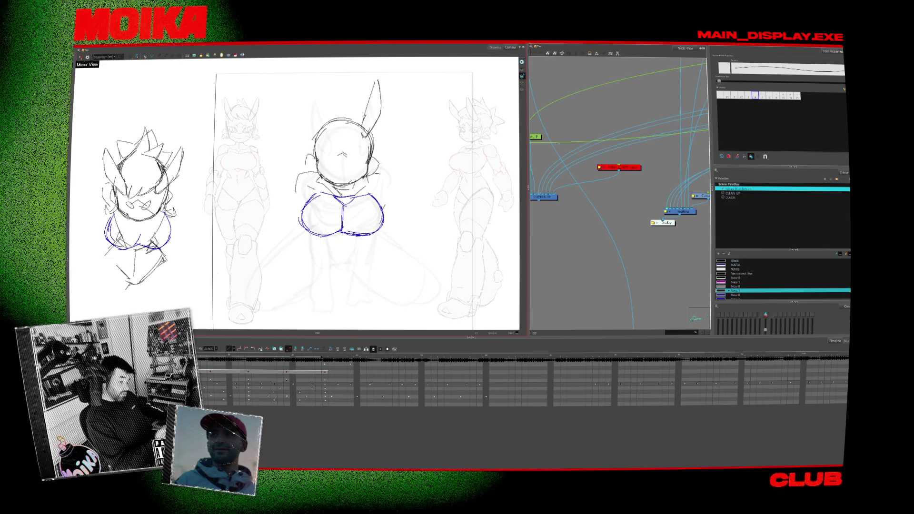
pyautogui.moveTo(376, 240); pyautogui.dragTo(366, 232)
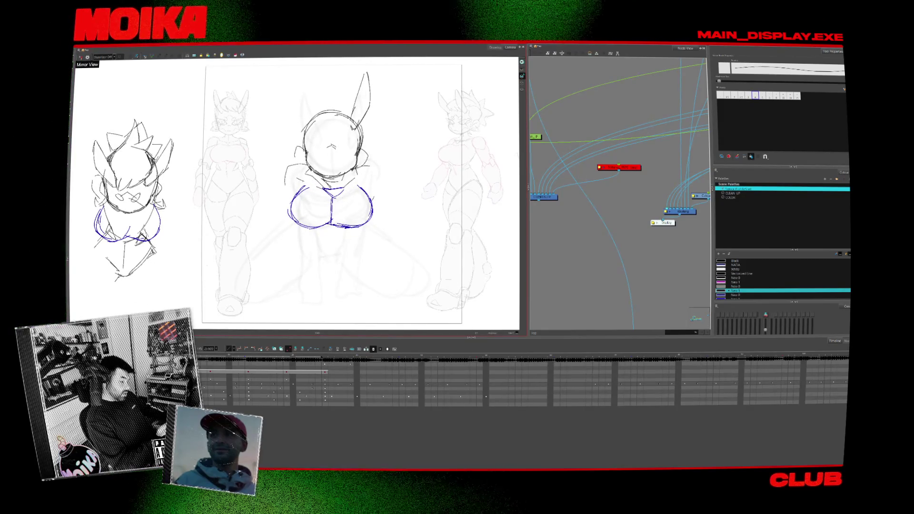
pyautogui.hotkey('alt', 'b')
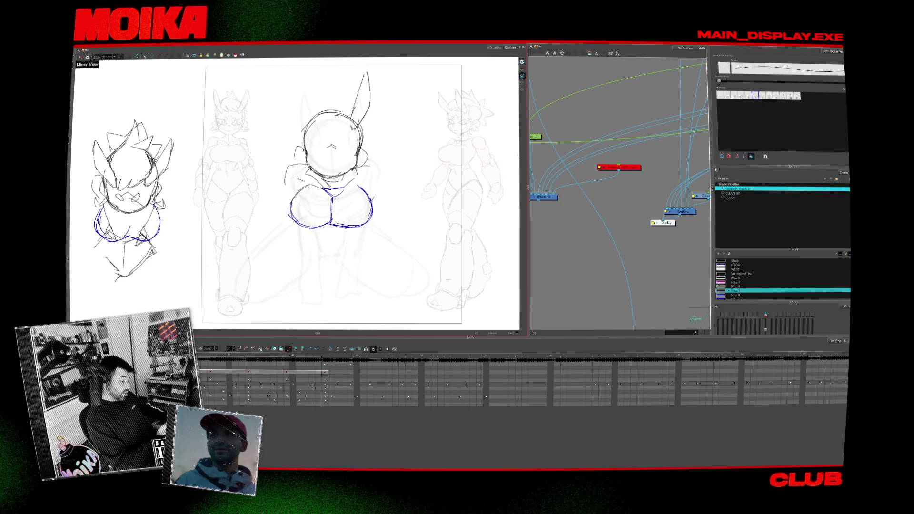
pyautogui.moveTo(371, 229); pyautogui.dragTo(370, 228)
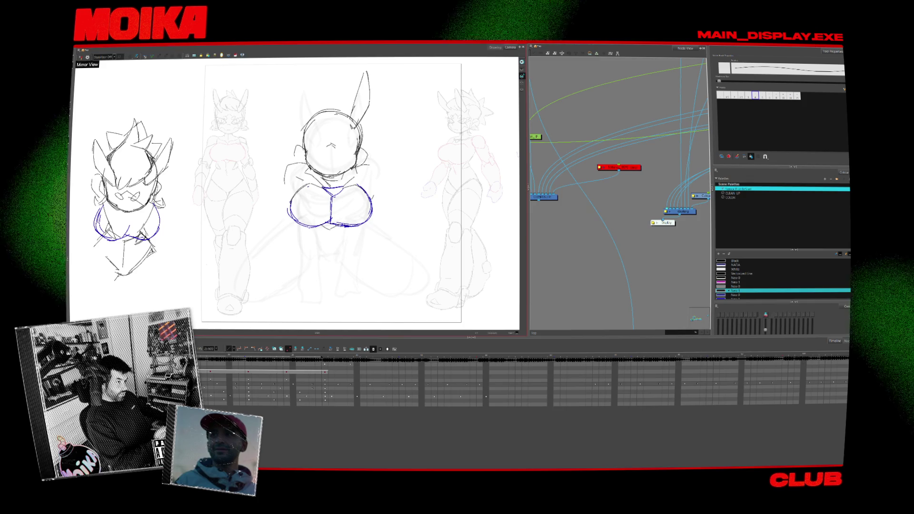
pyautogui.moveTo(353, 272); pyautogui.dragTo(355, 281)
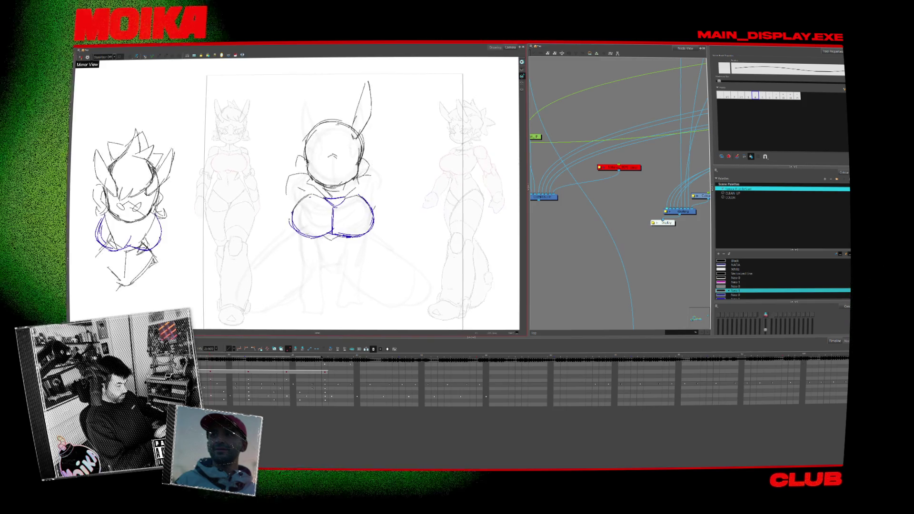
pyautogui.hotkey('alt', '/')
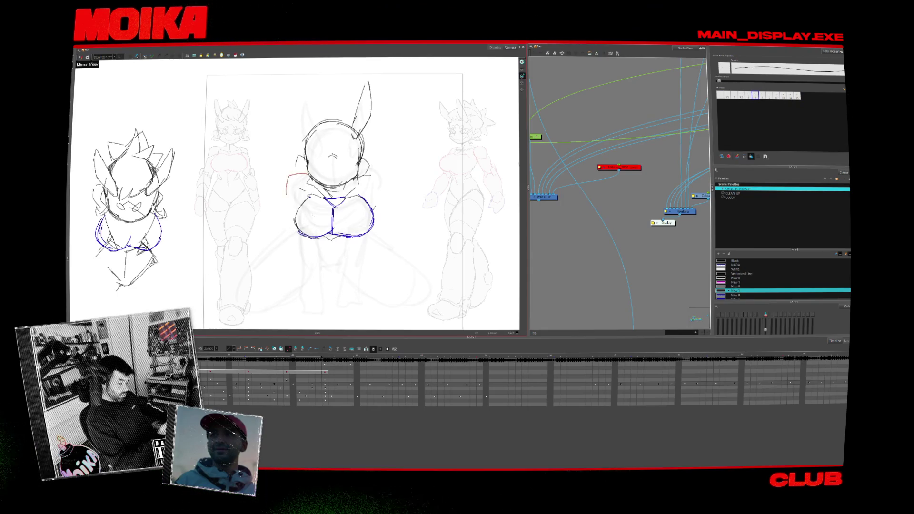
# Sketch a short pencil stroke just right of the centre figure.
pyautogui.moveTo(383, 283); pyautogui.dragTo(380, 275)
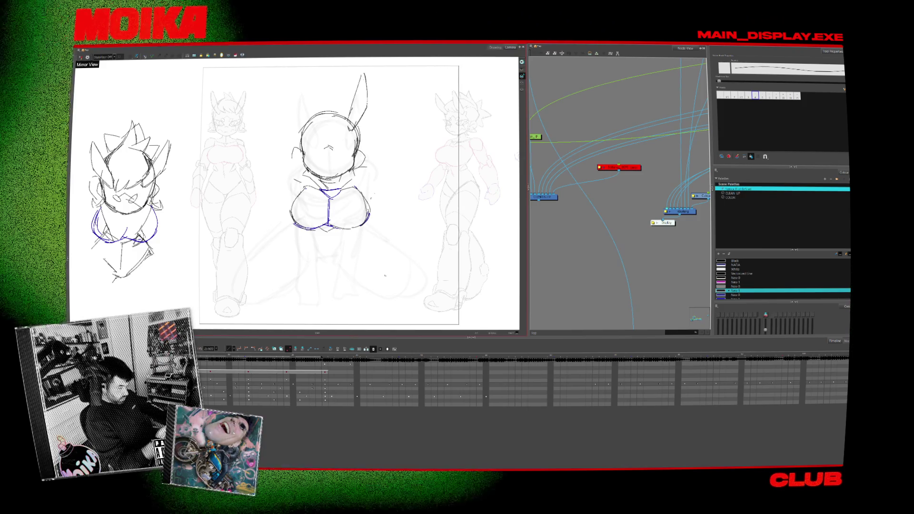
pyautogui.hotkey('alt', '/')
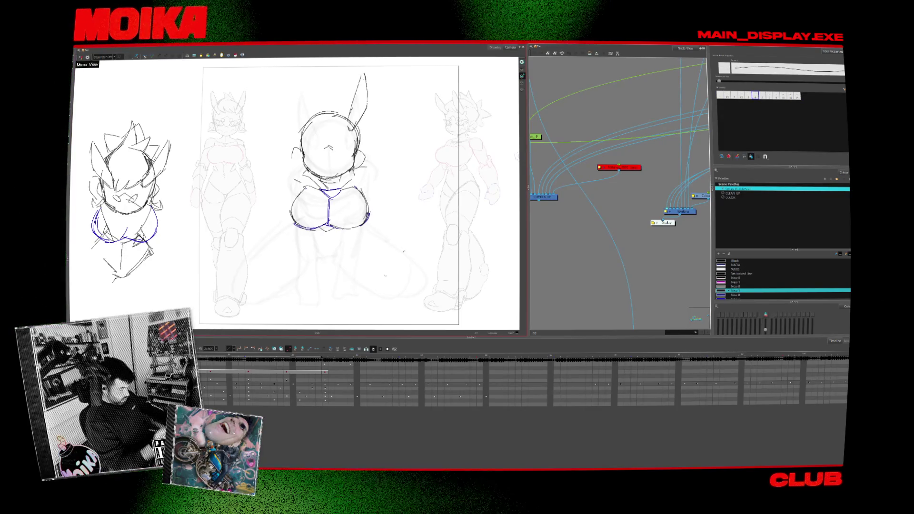
pyautogui.moveTo(411, 240); pyautogui.dragTo(403, 252)
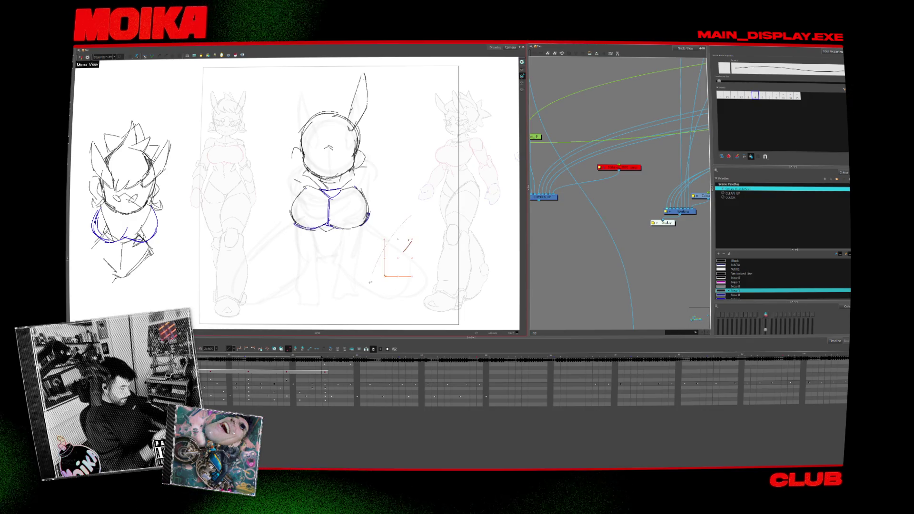
pyautogui.hotkey('alt', '/')
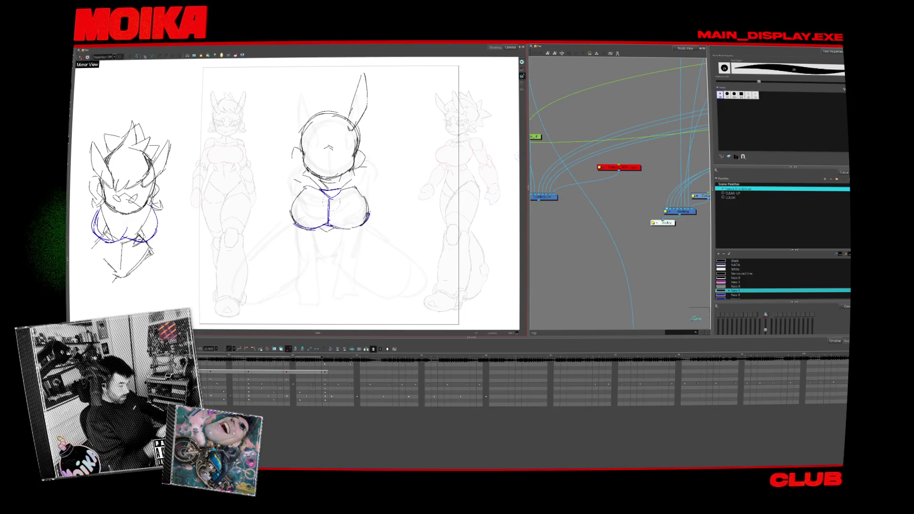
pyautogui.scroll(-1, 295, 190)
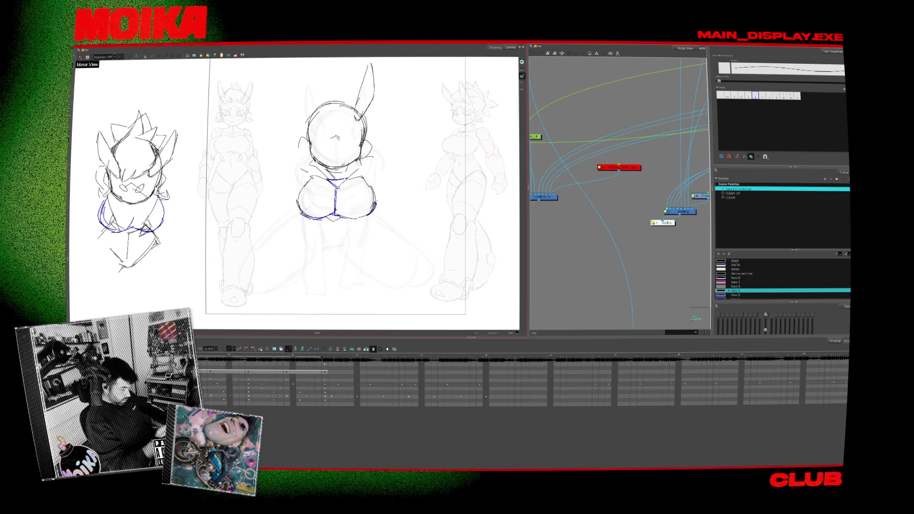
# Draw a V-shaped lower torso under the bust, redrawing the tail and hip curve until it fits.
pyautogui.moveTo(338, 247); pyautogui.dragTo(363, 220)
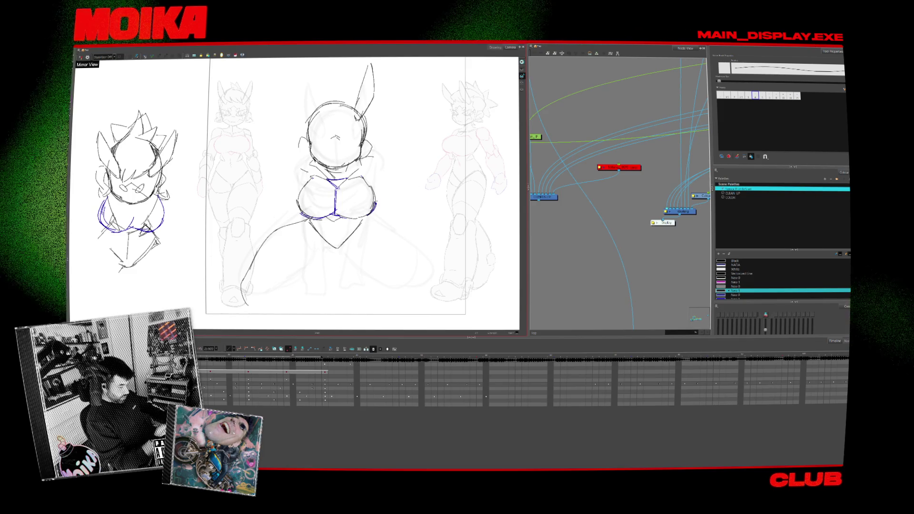
pyautogui.hotkey('ctrl', 'z')
pyautogui.moveTo(300, 228); pyautogui.dragTo(273, 292)
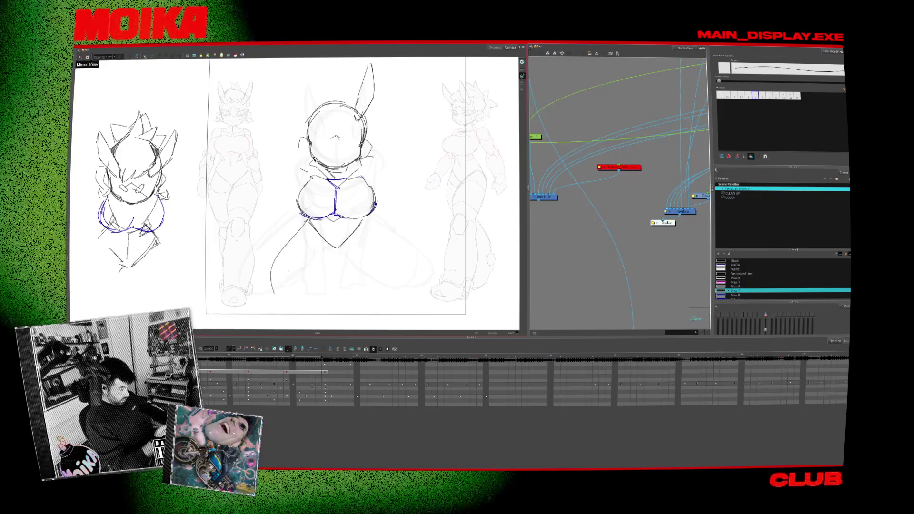
pyautogui.hotkey('ctrl', 'z')
pyautogui.moveTo(381, 271); pyautogui.dragTo(415, 289)
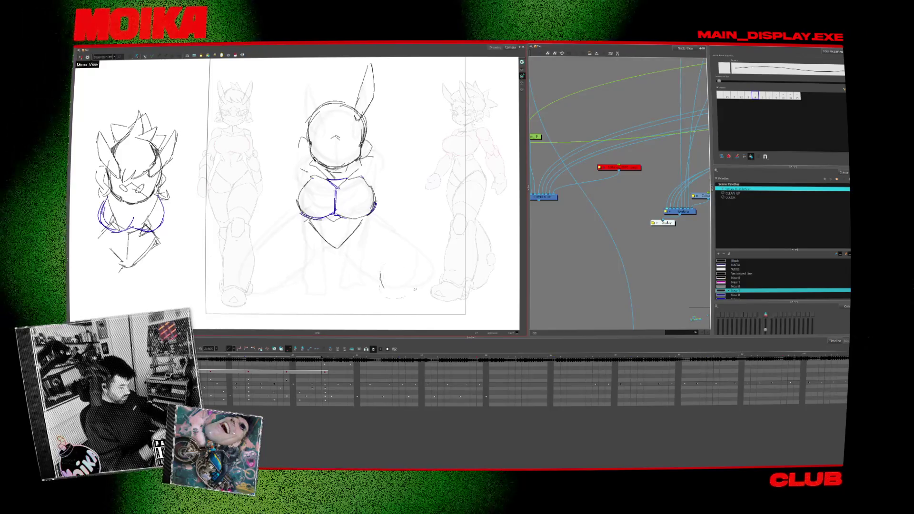
pyautogui.hotkey('ctrl', 'z')
pyautogui.moveTo(394, 246)
pyautogui.mouseDown()
pyautogui.moveTo(394, 278)
pyautogui.moveTo(420, 269)
pyautogui.mouseUp()
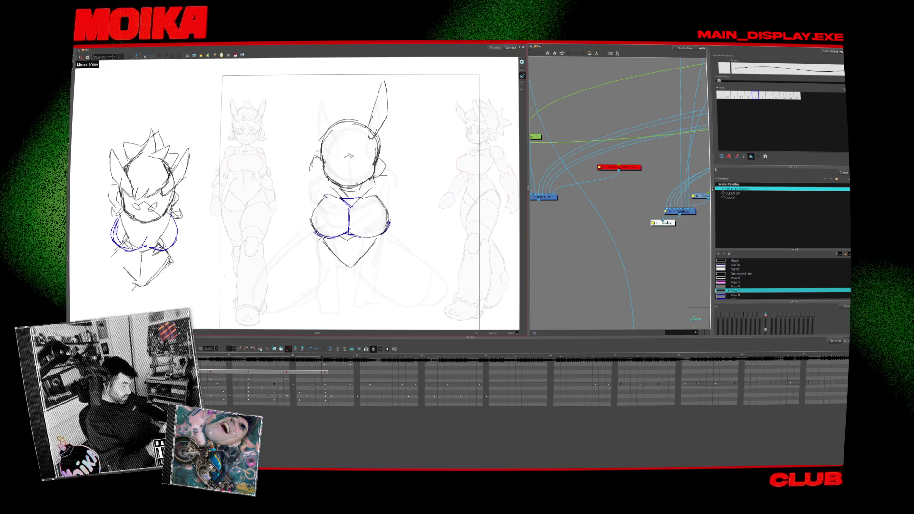
# Draw a second tall, peaked bunny ear on the centre head and mark the back of the head.
pyautogui.click(386, 93)
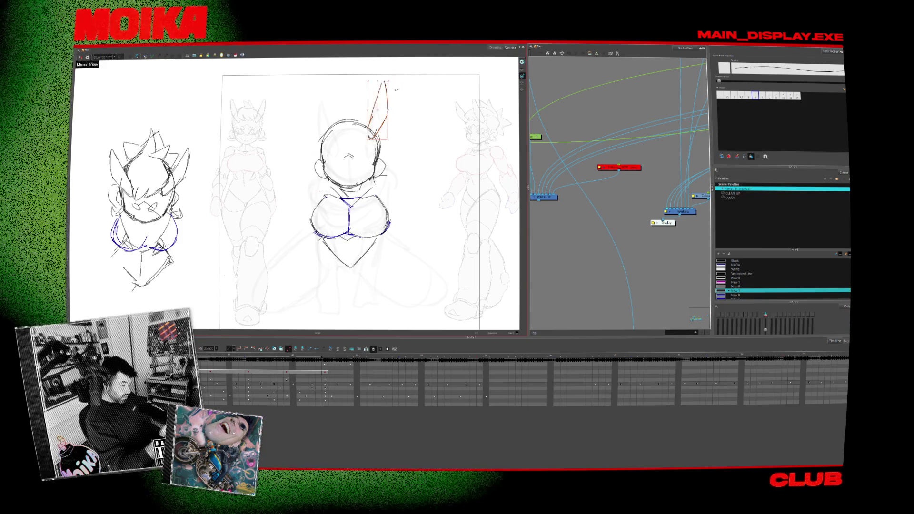
pyautogui.moveTo(313, 89); pyautogui.dragTo(327, 139)
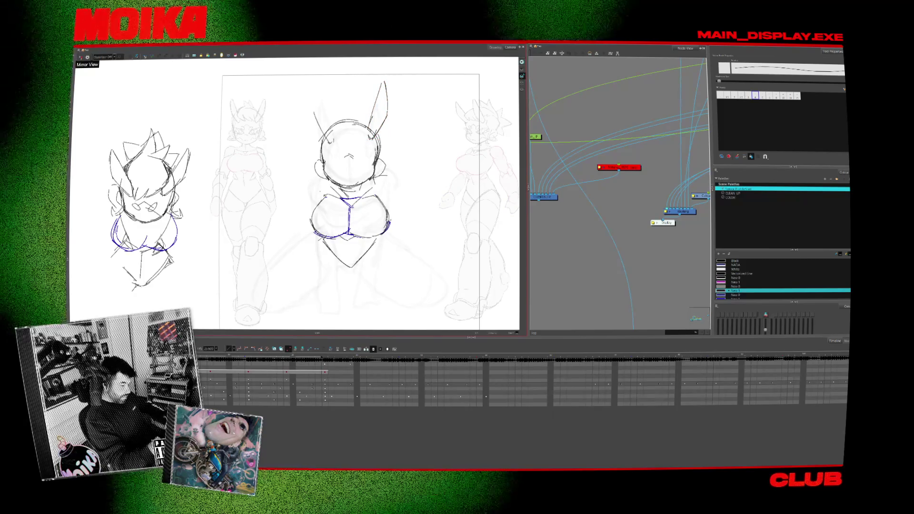
pyautogui.moveTo(318, 80); pyautogui.dragTo(327, 139)
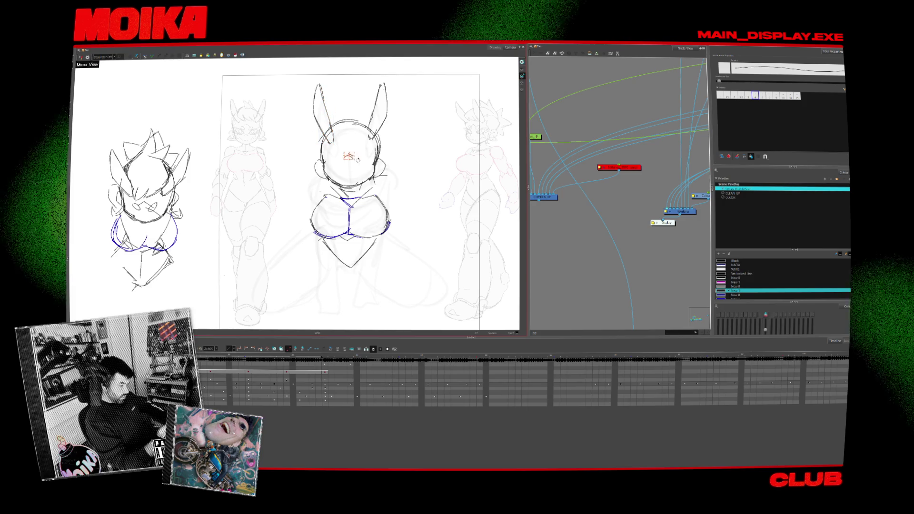
pyautogui.moveTo(349, 165)
pyautogui.mouseDown()
pyautogui.moveTo(347, 176)
pyautogui.moveTo(347, 163)
pyautogui.mouseUp()
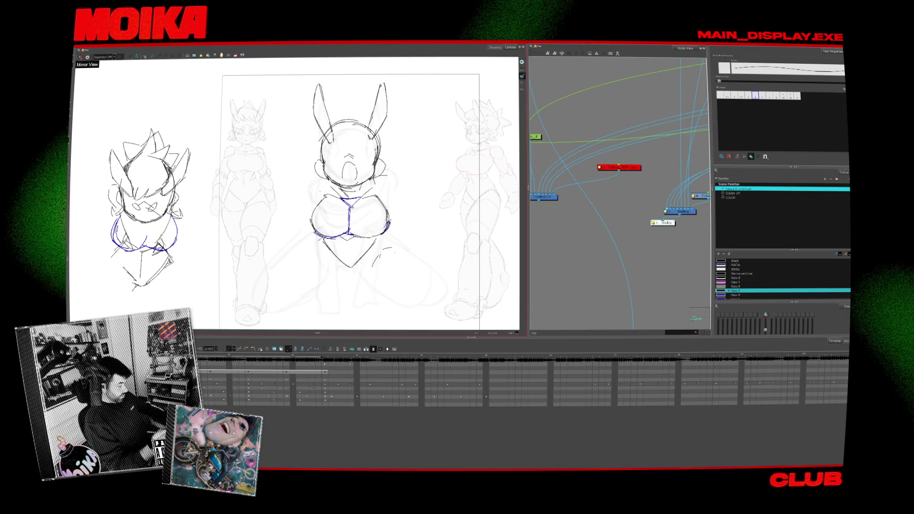
# Delete the chest and torso strokes and move the head and ears slightly down.
pyautogui.moveTo(412, 251); pyautogui.dragTo(417, 242)
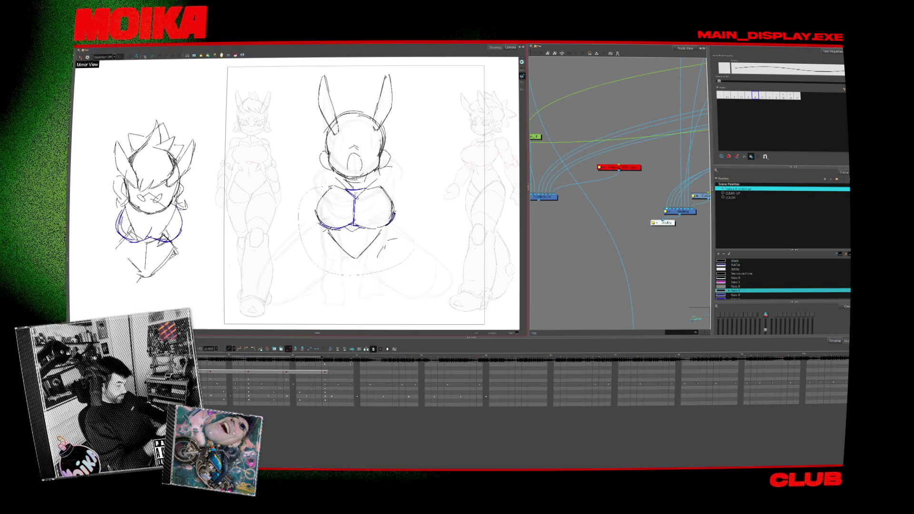
pyautogui.press('Delete')
pyautogui.moveTo(390, 210)
pyautogui.mouseDown()
pyautogui.moveTo(299, 114)
pyautogui.moveTo(405, 191)
pyautogui.mouseUp()
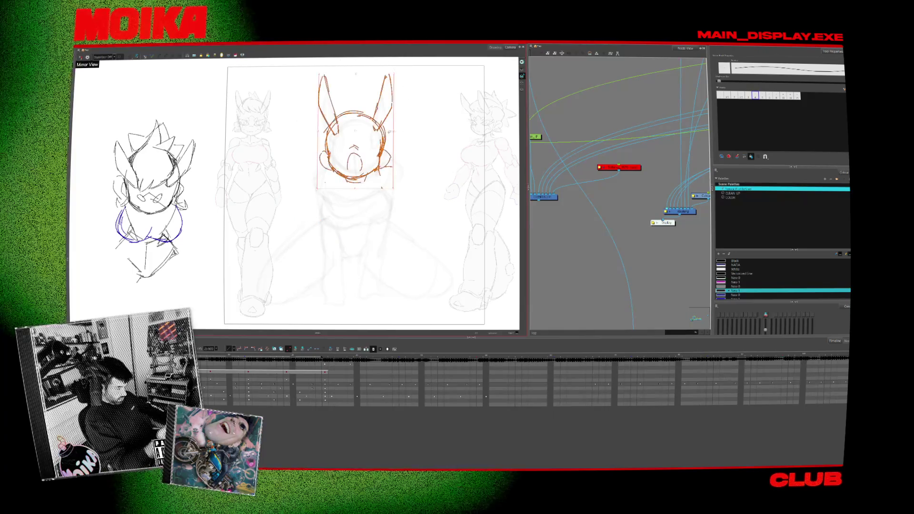
pyautogui.moveTo(355, 152); pyautogui.dragTo(355, 158)
pyautogui.press('Escape')
# Remove a stray lower-torso line and dim the head sketch to grey reference.
pyautogui.moveTo(355, 261); pyautogui.dragTo(375, 262)
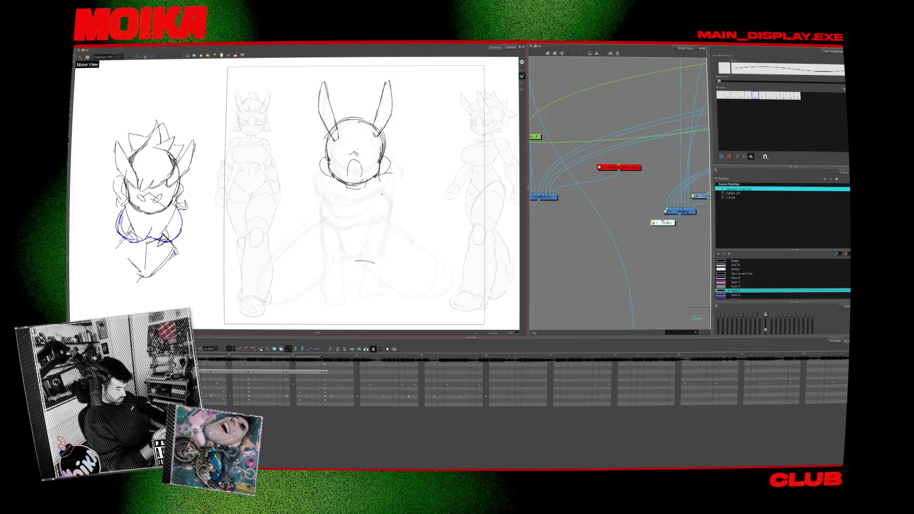
pyautogui.hotkey('ctrl', 'z')
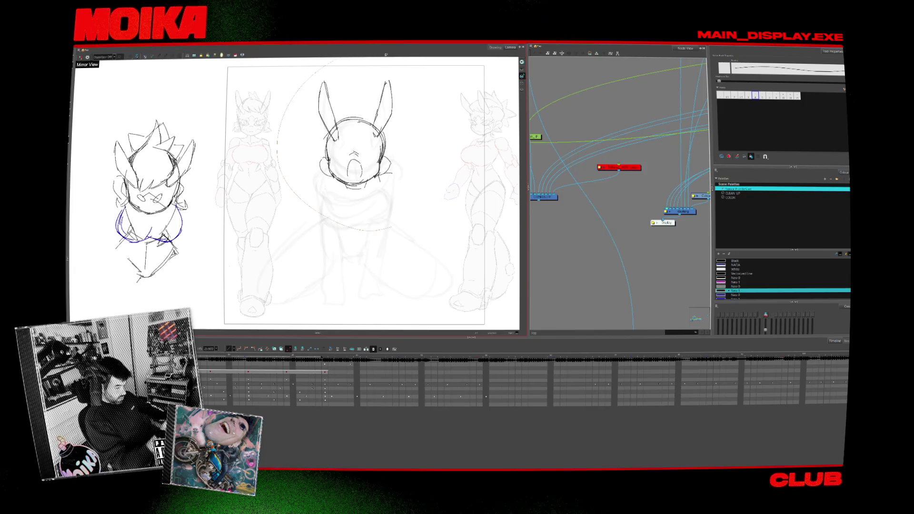
pyautogui.press('.')
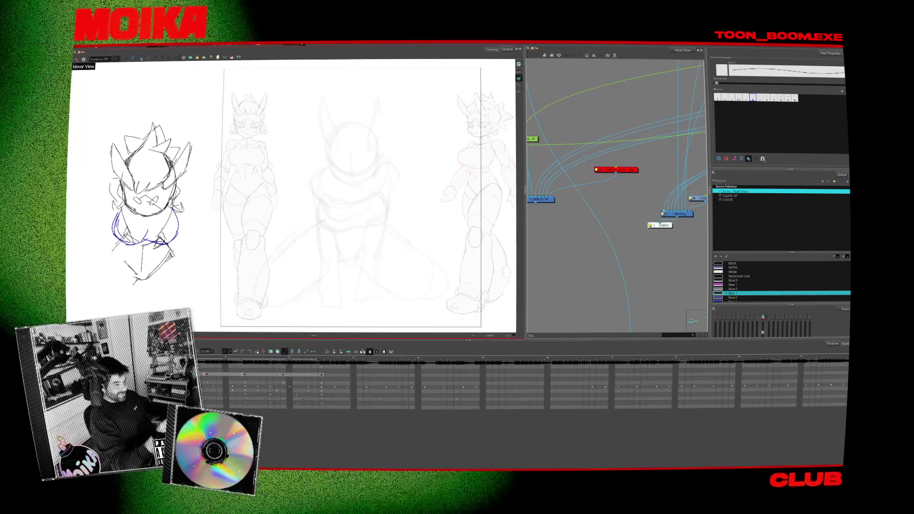
# Test arcs and dash marks on the centre figure, undoing the head arc and back curve.
pyautogui.moveTo(359, 139); pyautogui.dragTo(372, 141)
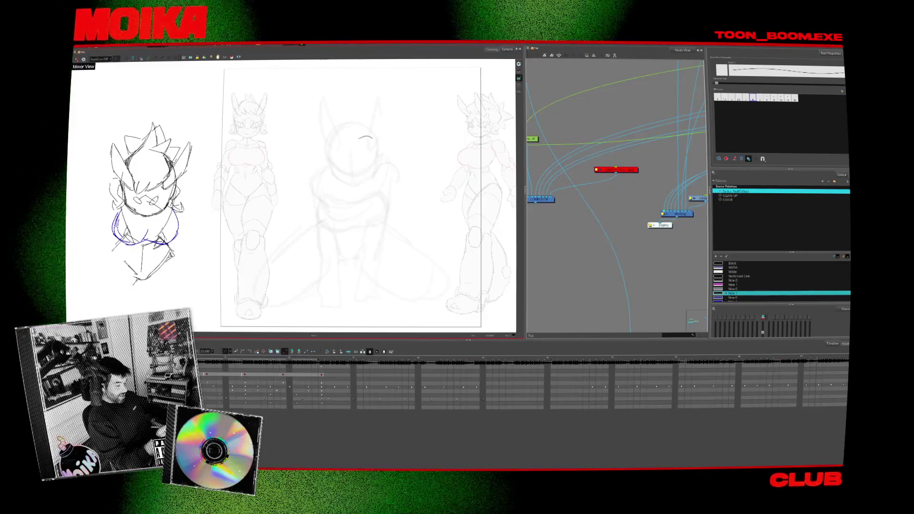
pyautogui.hotkey('ctrl', 'z')
pyautogui.moveTo(400, 236); pyautogui.dragTo(409, 235)
pyautogui.moveTo(390, 245); pyautogui.dragTo(395, 245)
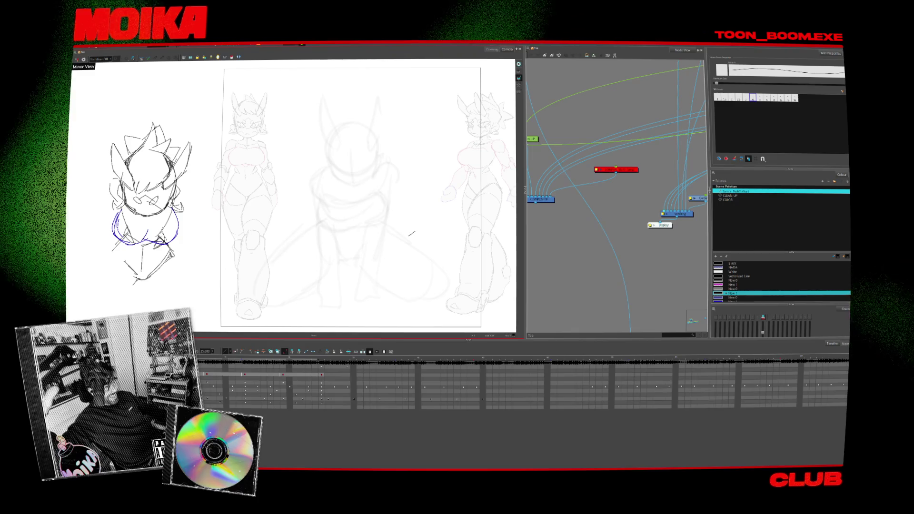
pyautogui.moveTo(355, 161); pyautogui.dragTo(353, 211)
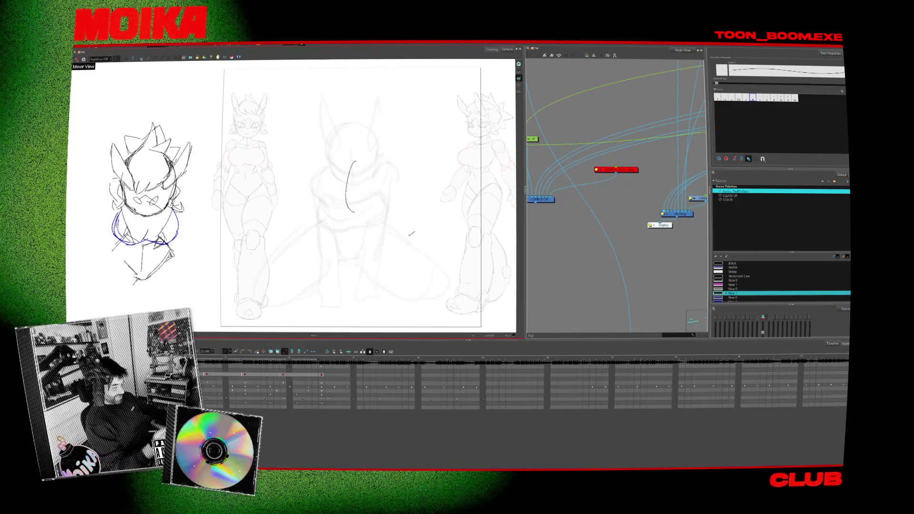
pyautogui.hotkey('ctrl', 'z')
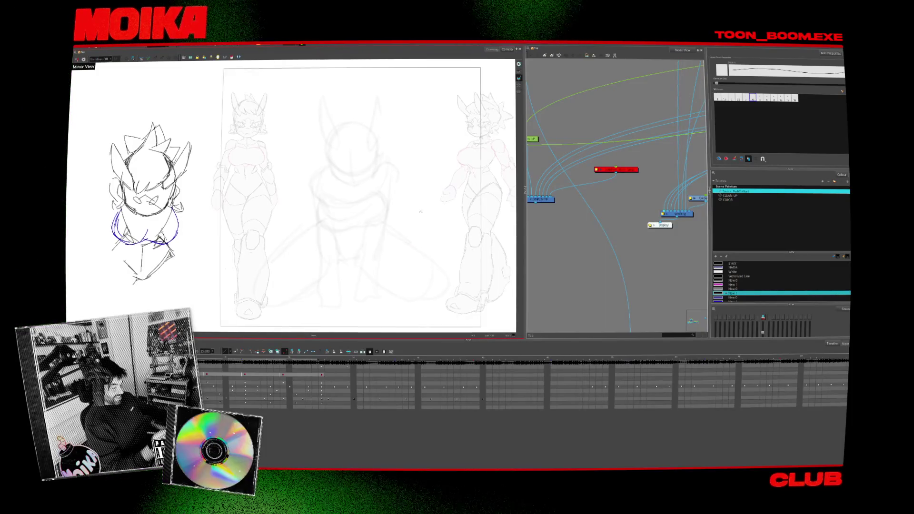
pyautogui.moveTo(420, 211); pyautogui.dragTo(419, 217)
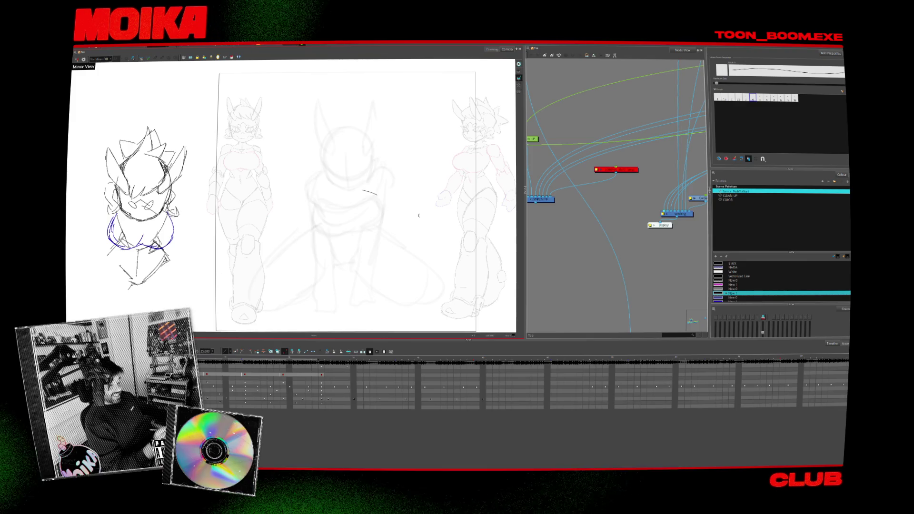